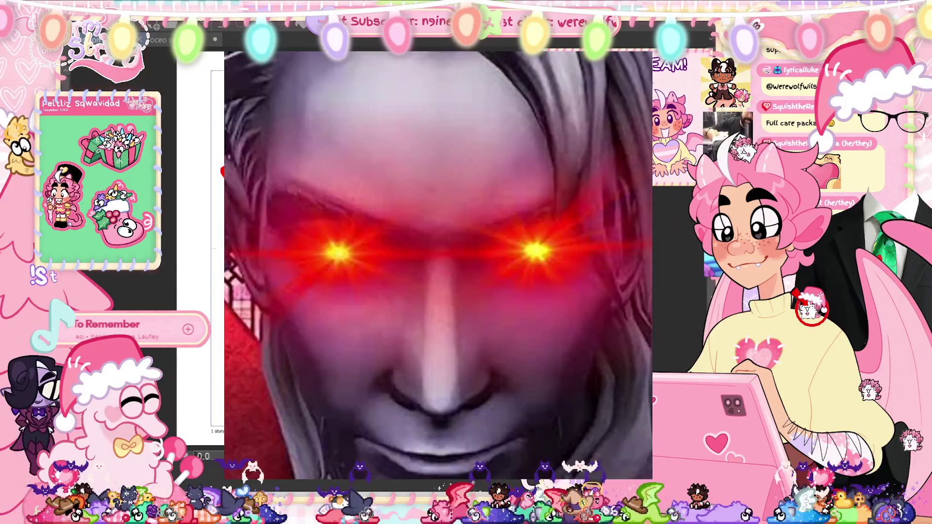
Step: Fit the page to the window and delete two layers, confirming each deletion
key(ctrl+0)
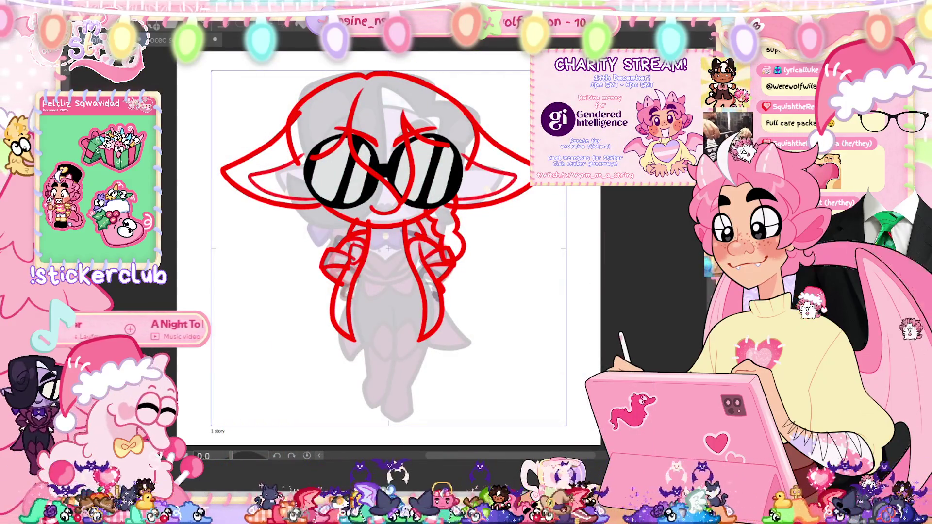
key(Delete)
key(Return)
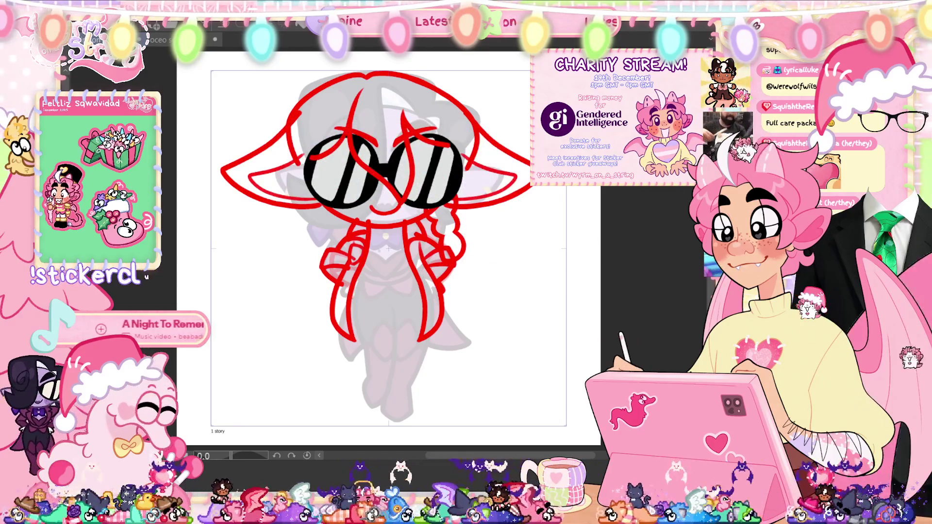
key(Delete)
key(Return)
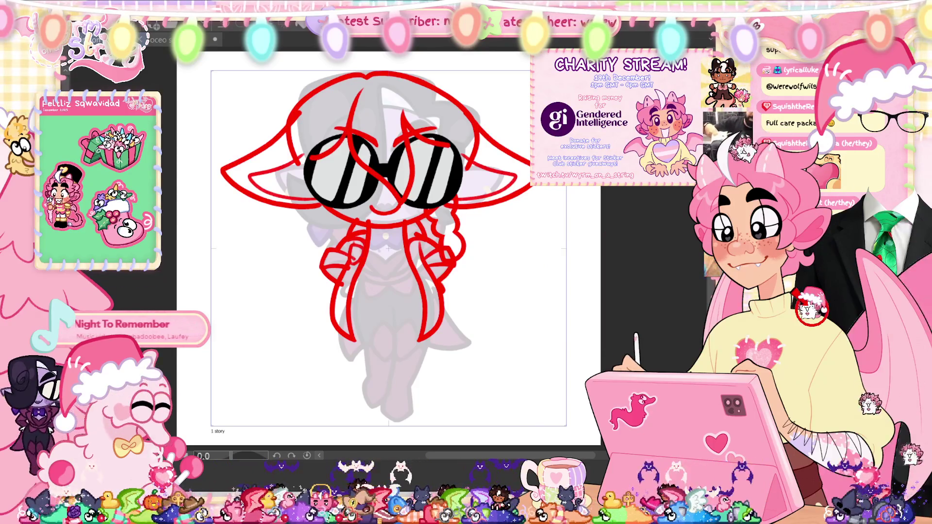
Step: Compare the full-body frame with the grey-sketch frame and play back the animation
key(ctrl+z)
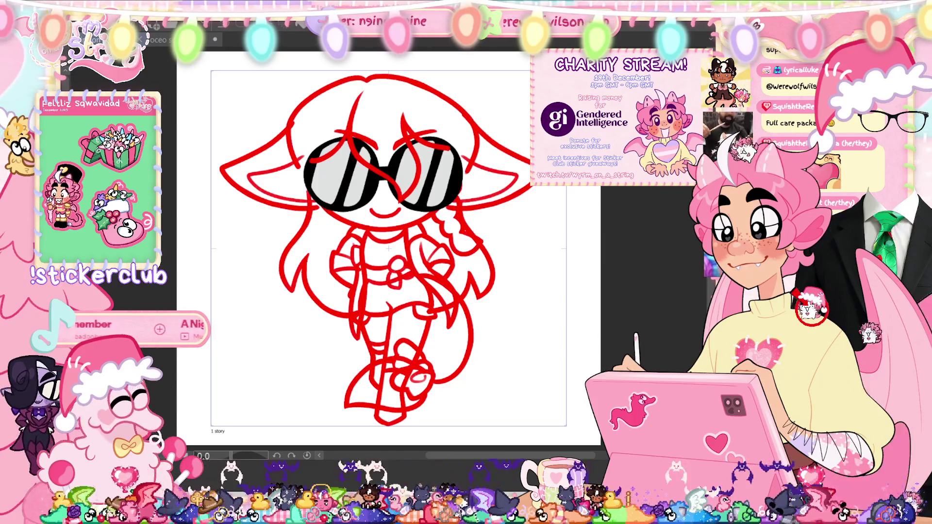
key(ctrl+y)
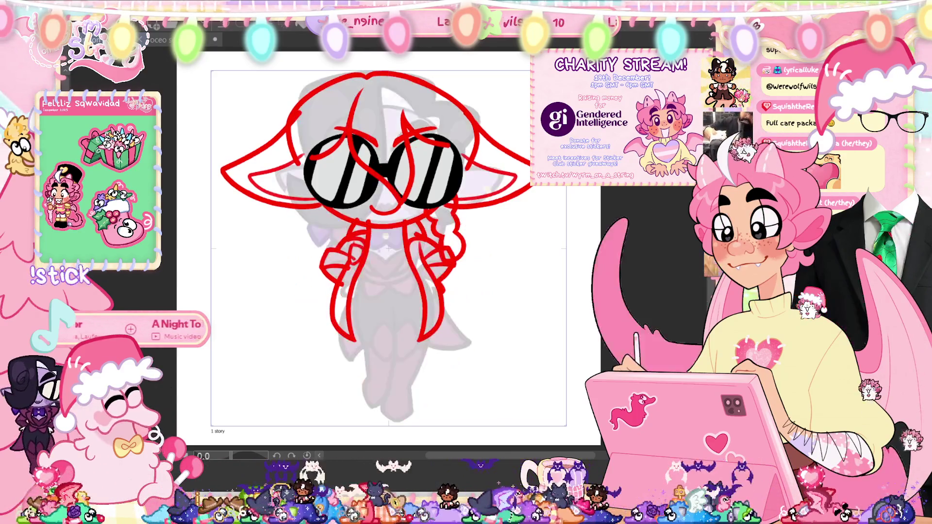
key(ctrl+z)
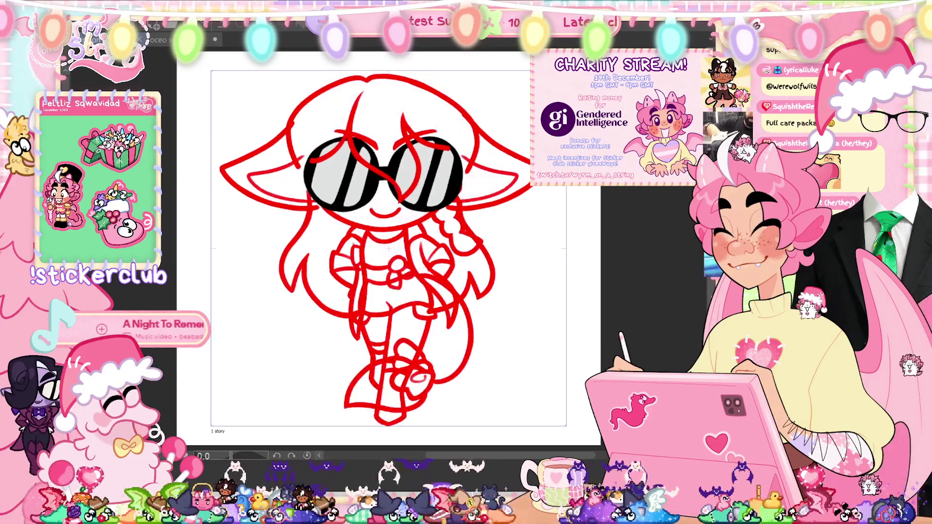
key(ctrl+y)
key(ctrl+t)
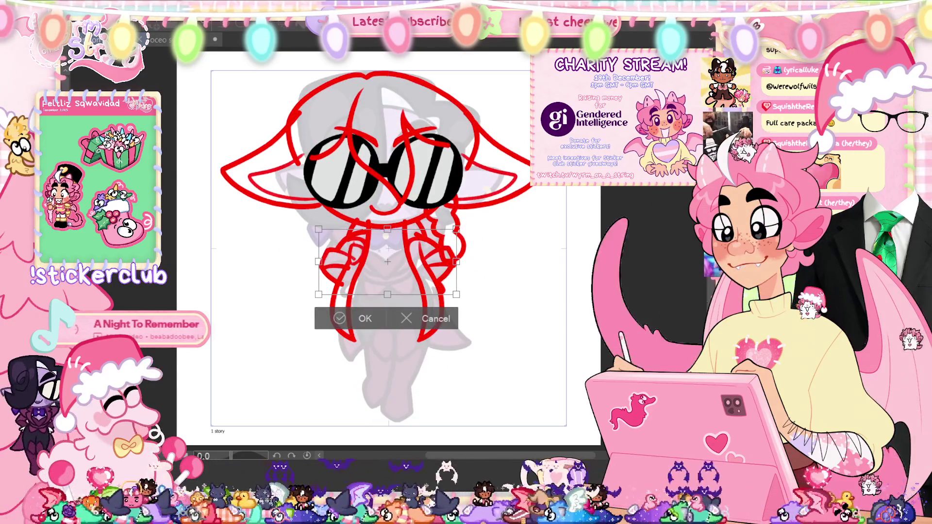
key(Escape)
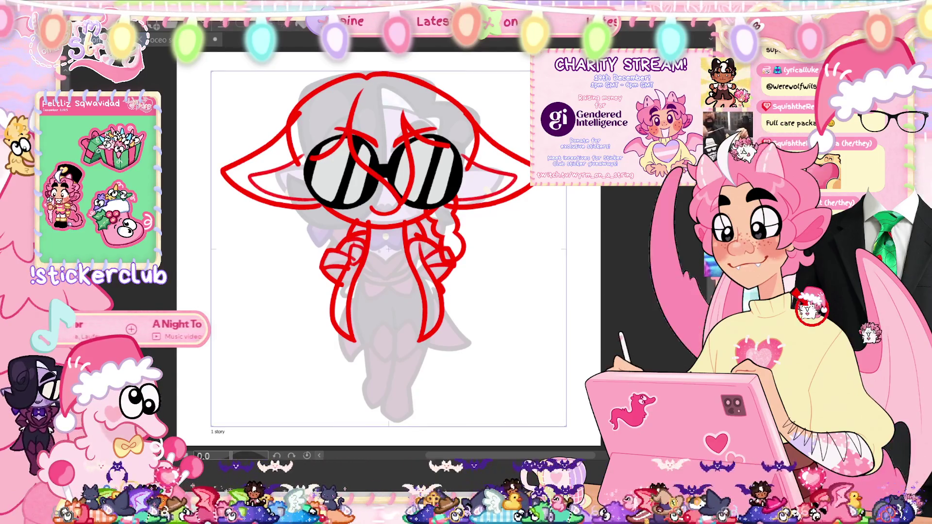
key(space)
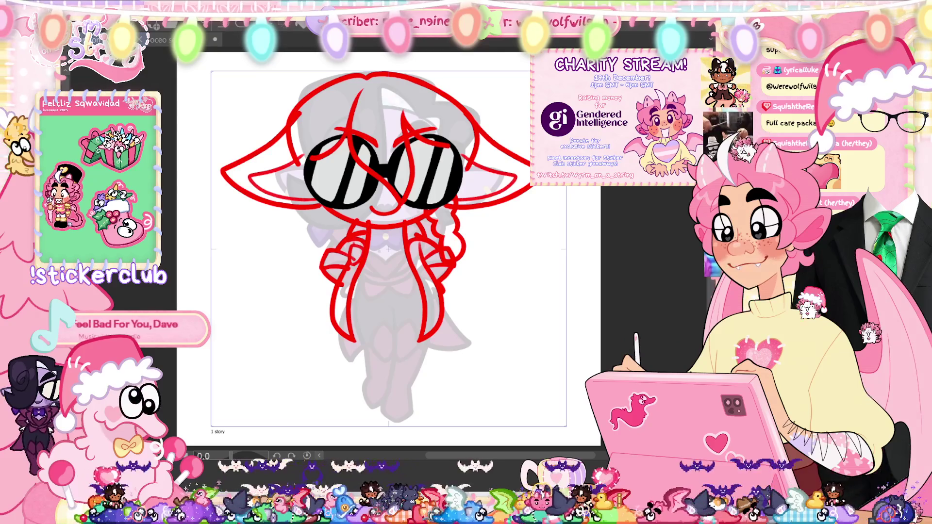
key(Right)
key(Left)
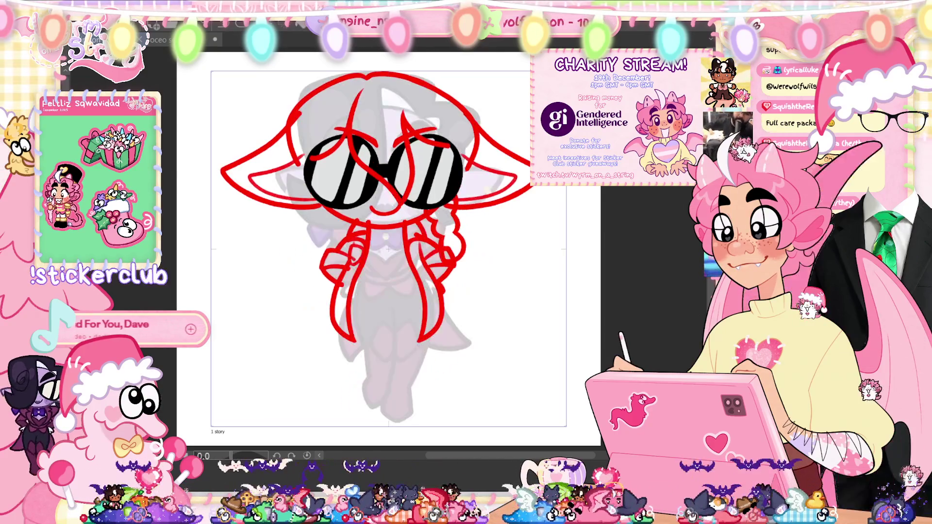
Step: Draw a small bow on the character's chest and flip frames to compare it
drag(395, 265, 392, 287)
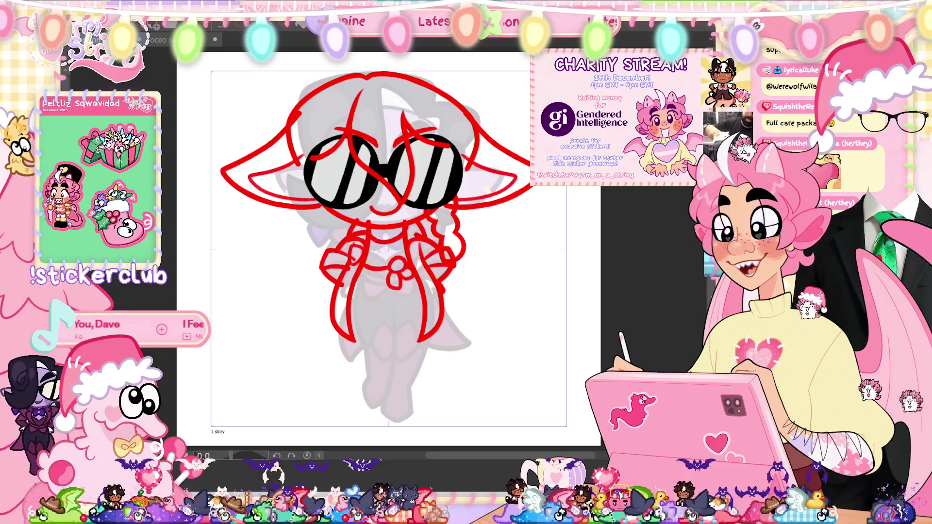
key(Left)
key(Right)
key(Right)
key(Left)
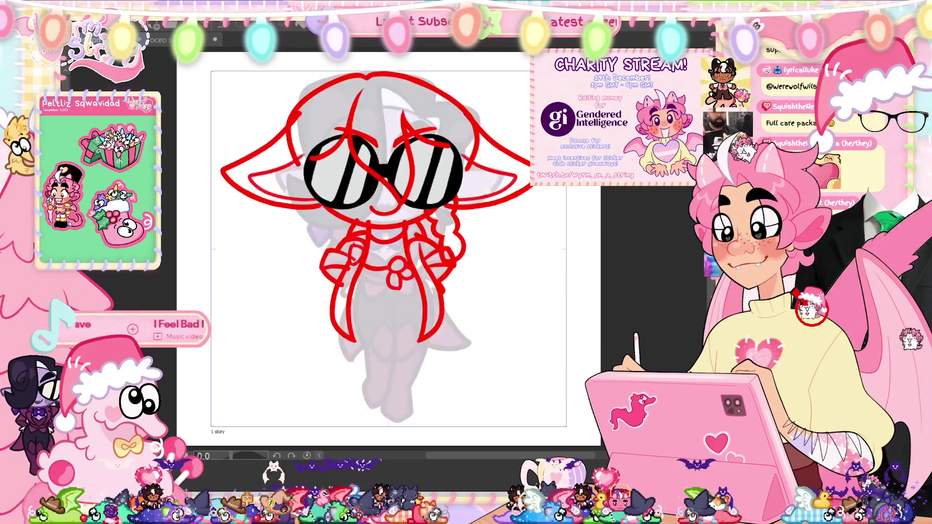
Step: Resize and reposition the chest bow with Free Transform, then zoom in on it
key(ctrl+t)
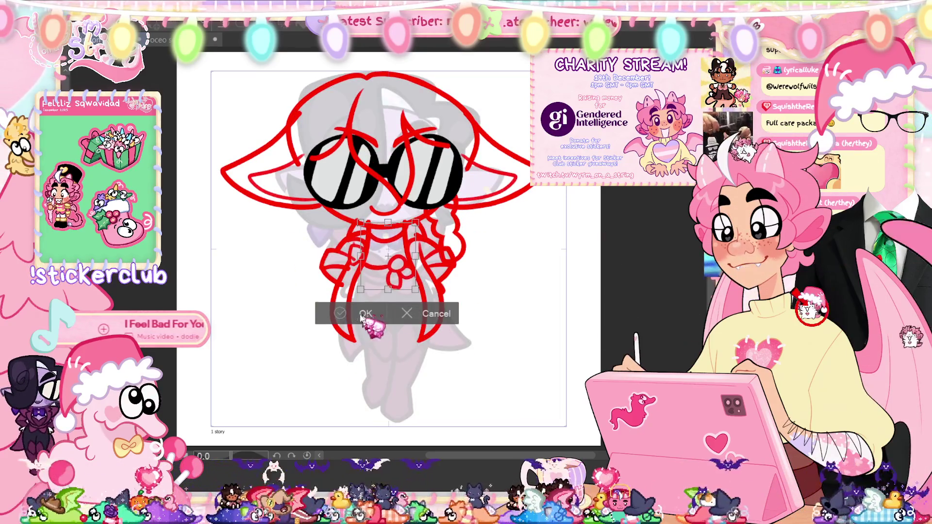
click(369, 317)
key(Right)
key(Right)
key(Right)
key(Left)
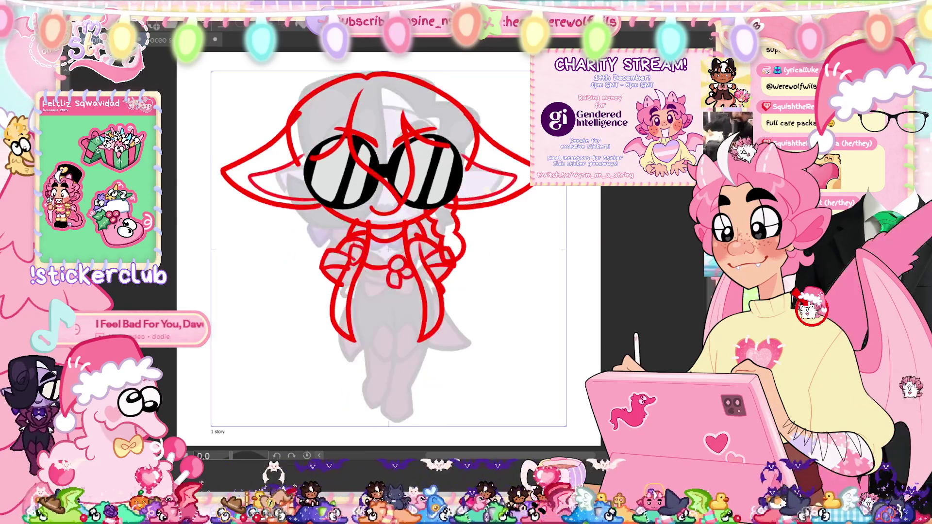
scroll(451, 325, up, 5)
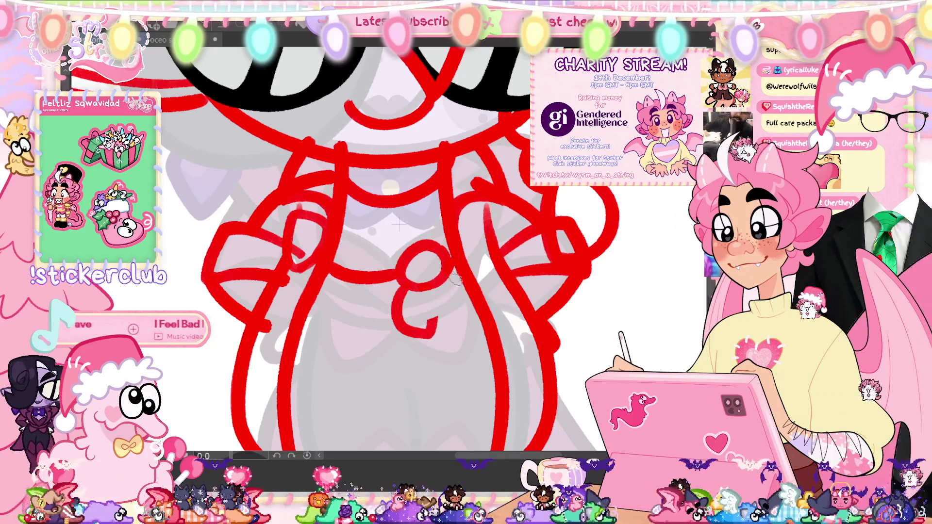
Step: Erase the line below the bow knot and draw the lower ribbon loop, retrying twice
drag(396, 291, 410, 300)
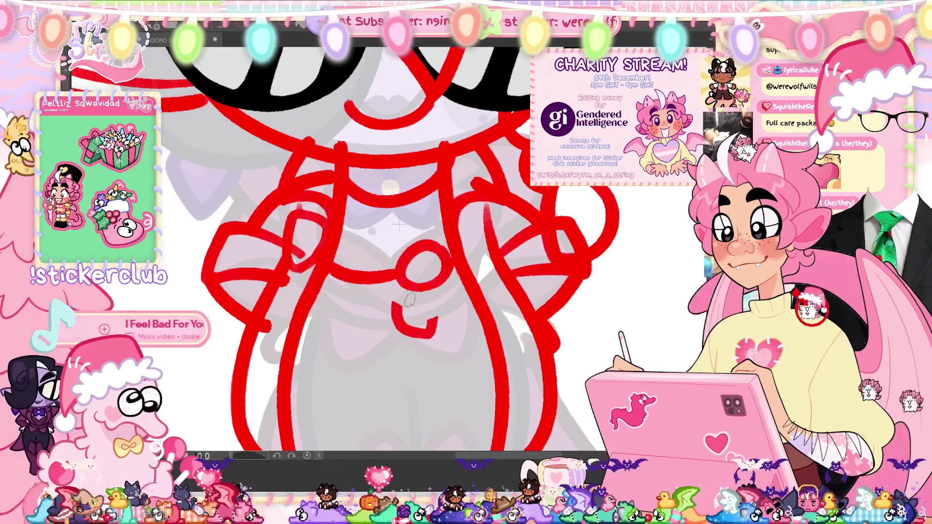
mouse_move(422, 284)
mouse_down()
mouse_move(430, 291)
mouse_move(394, 290)
mouse_move(404, 342)
mouse_up()
key(ctrl+z)
key(ctrl+z)
mouse_move(422, 287)
mouse_down()
mouse_move(454, 296)
mouse_move(407, 326)
mouse_up()
key(ctrl+z)
key(ctrl+z)
mouse_move(405, 291)
mouse_down()
mouse_move(437, 303)
mouse_move(463, 291)
mouse_up()
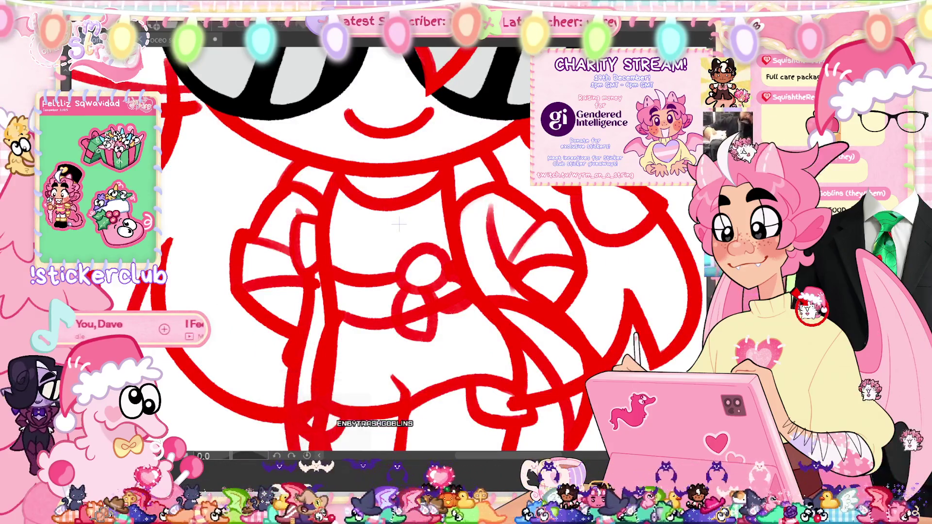
Step: Redraw the bow's lower and right loops, undoing stray strokes, then fit the canvas
key(ctrl+z)
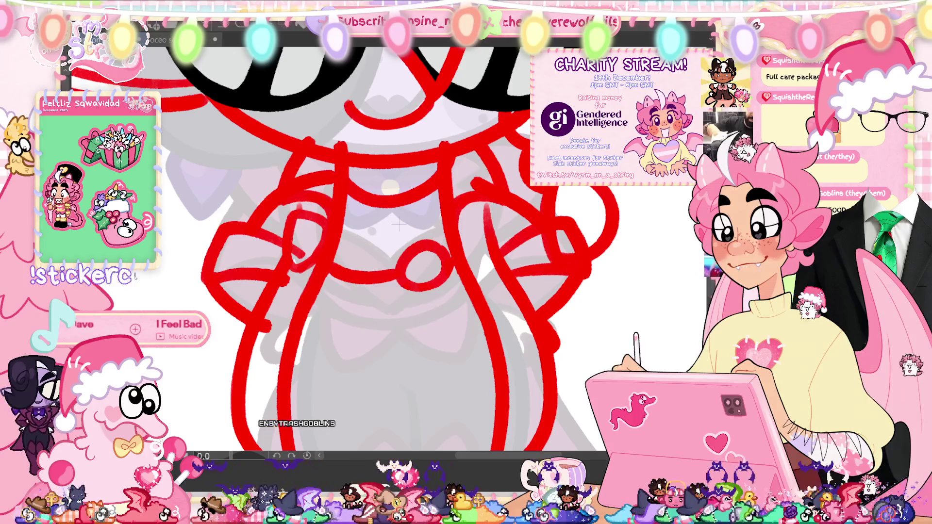
mouse_move(413, 284)
mouse_down()
mouse_move(435, 291)
mouse_move(405, 287)
mouse_up()
key(ctrl+z)
drag(450, 326, 425, 284)
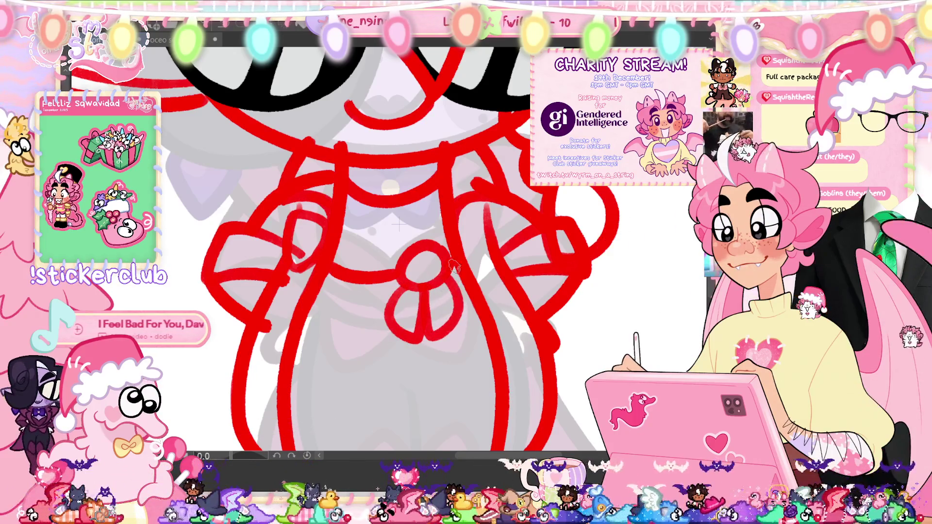
key(ctrl+z)
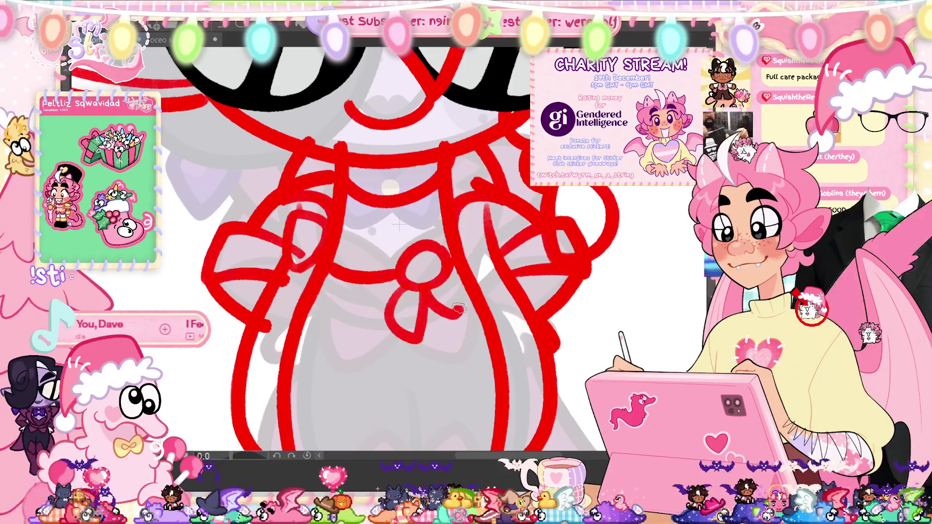
key(ctrl+z)
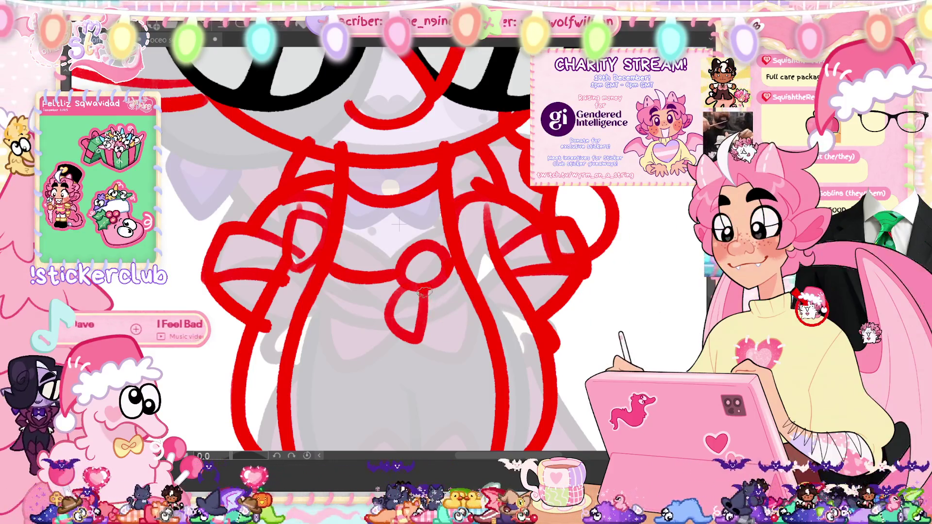
key(ctrl+z)
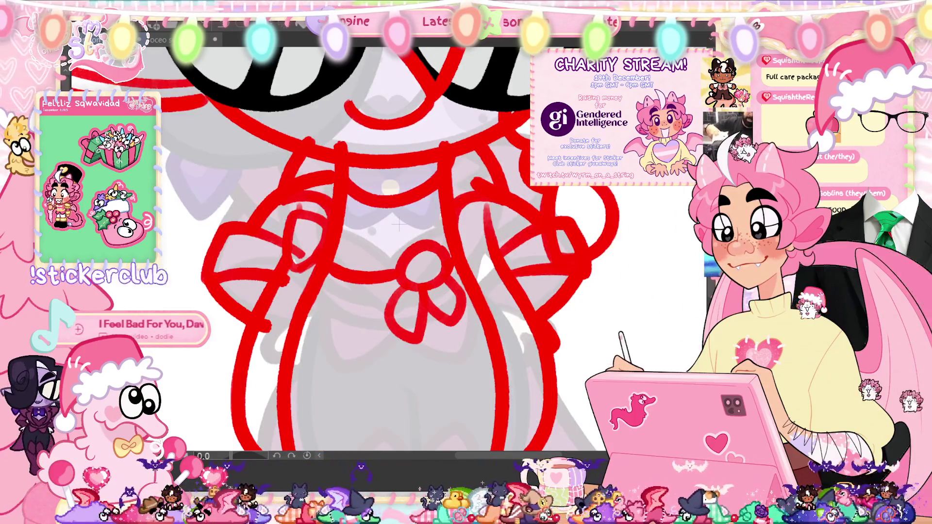
key(ctrl+0)
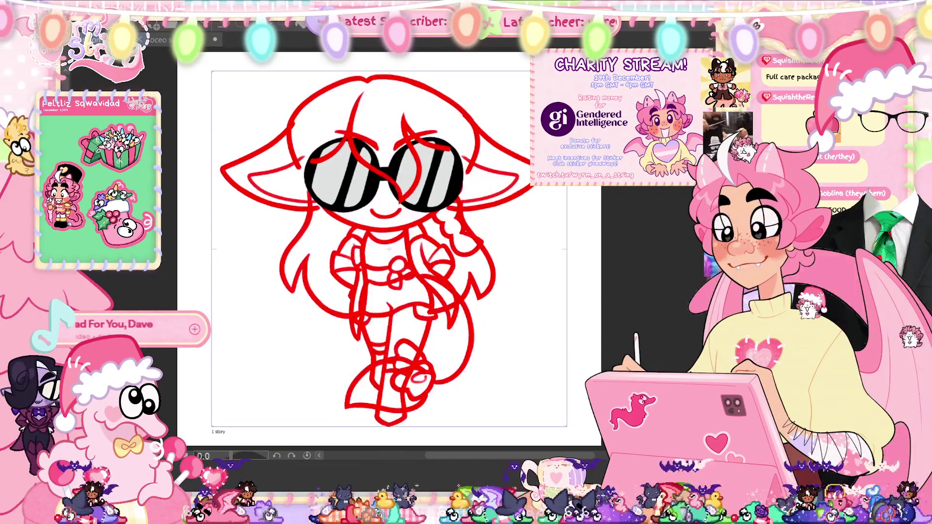
Step: Return to the earlier frame over the grey reference and preview the animation at full-page view
key(ctrl+z)
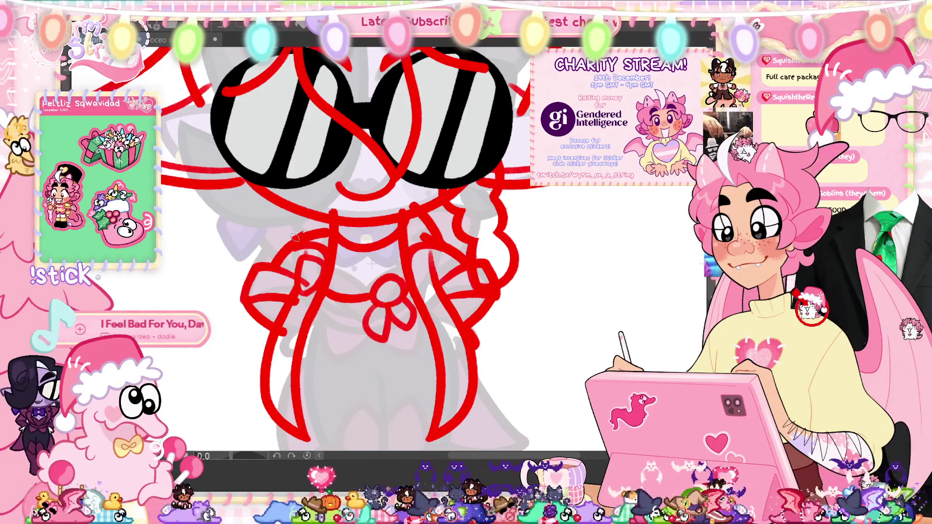
key(ctrl+0)
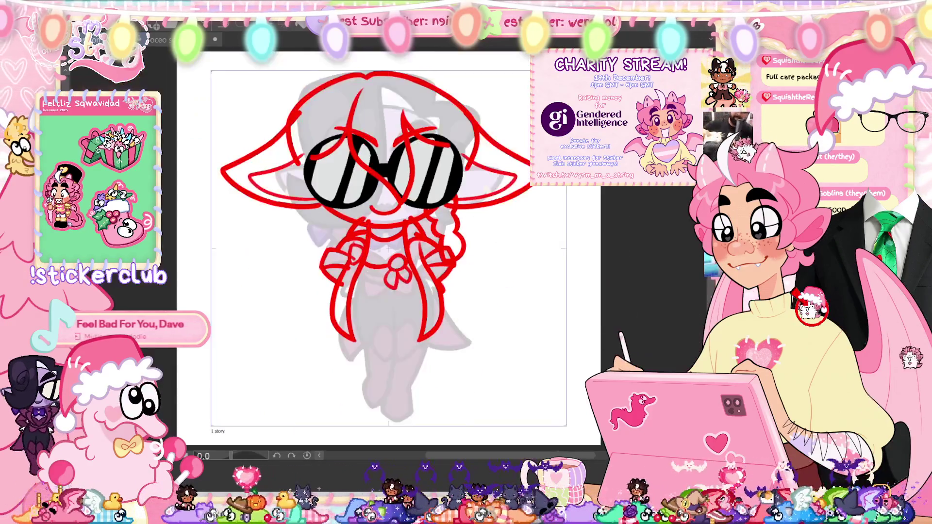
key(space)
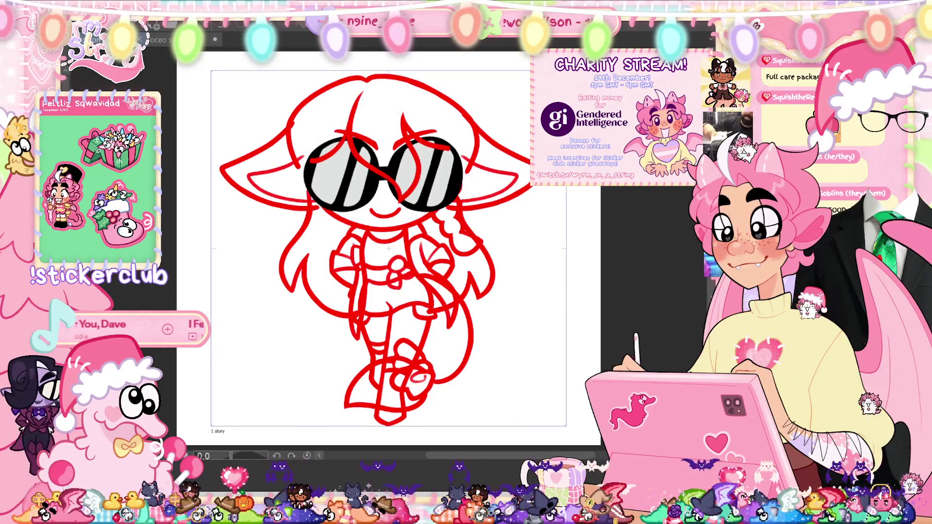
scroll(369, 253, up, 5)
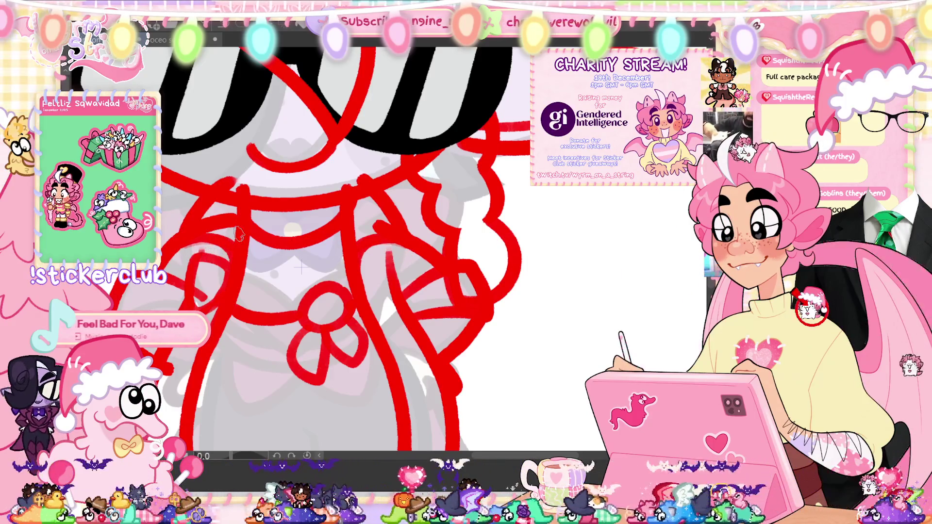
key(ctrl+0)
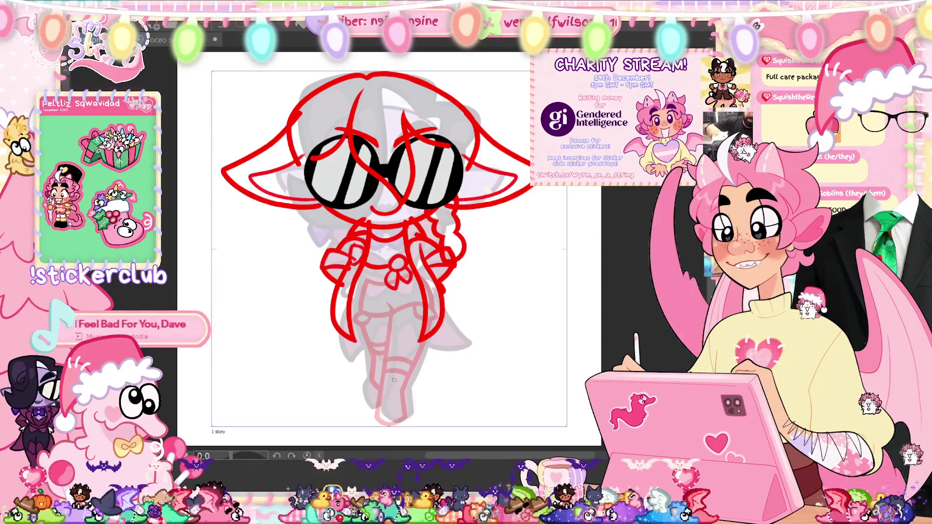
Step: Hide the pink lower-body sketch and draw the first leg line with its hooked foot
scroll(376, 392, up, 3)
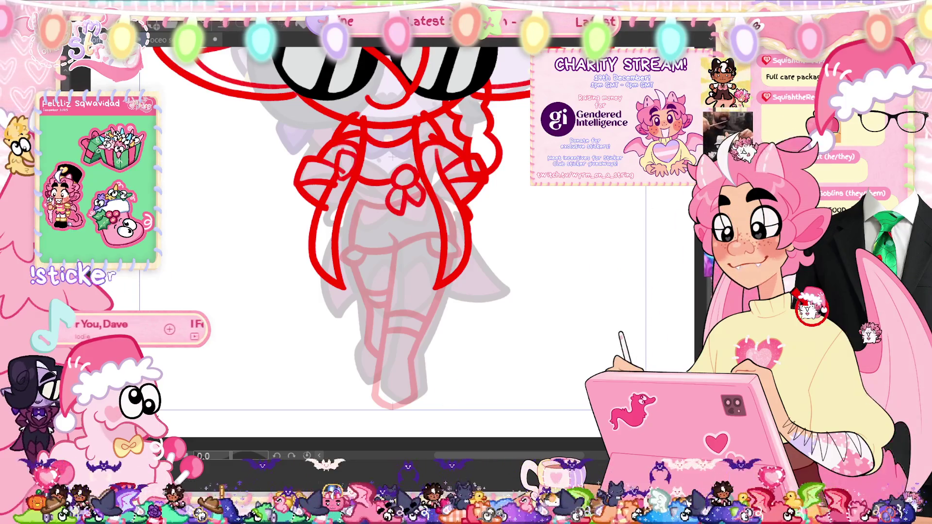
scroll(360, 229, up, 2)
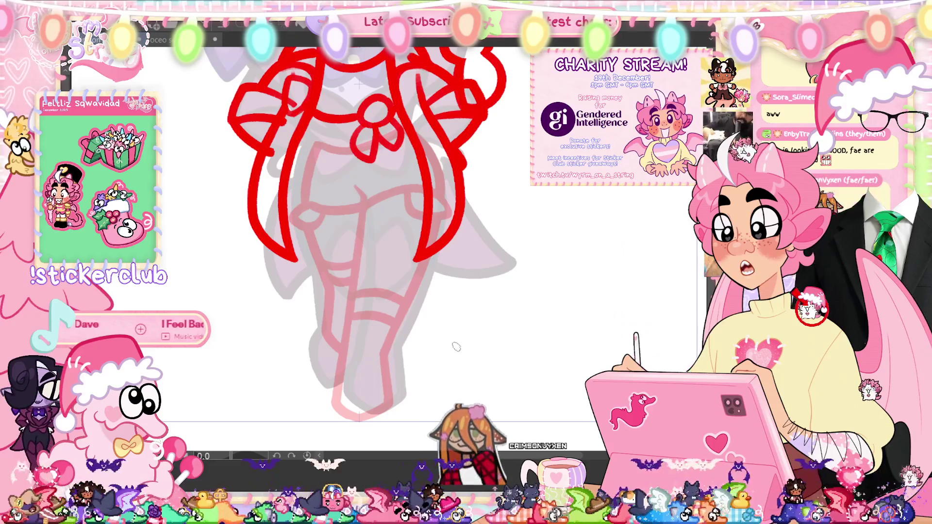
scroll(489, 363, up, 1)
scroll(493, 358, up, 1)
key(ctrl+z)
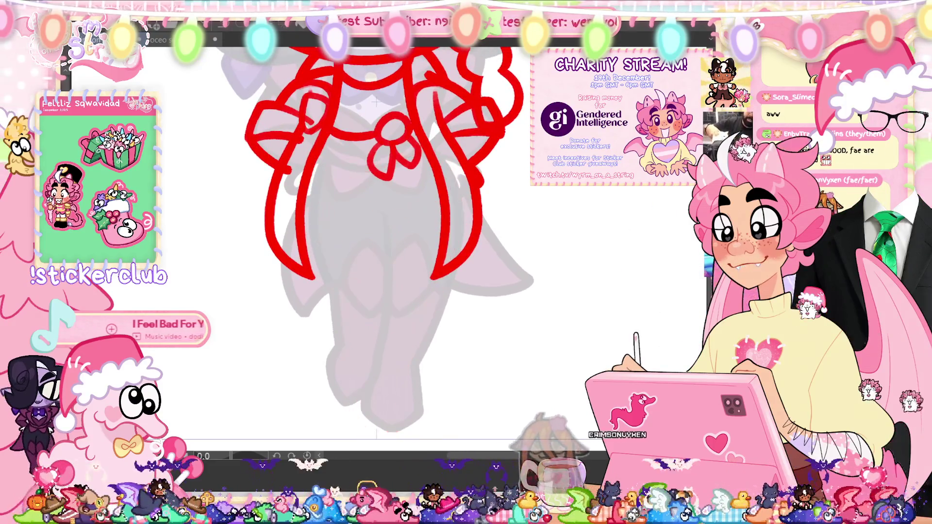
mouse_move(383, 214)
mouse_down()
mouse_move(389, 299)
mouse_move(375, 368)
mouse_up()
drag(363, 405, 398, 432)
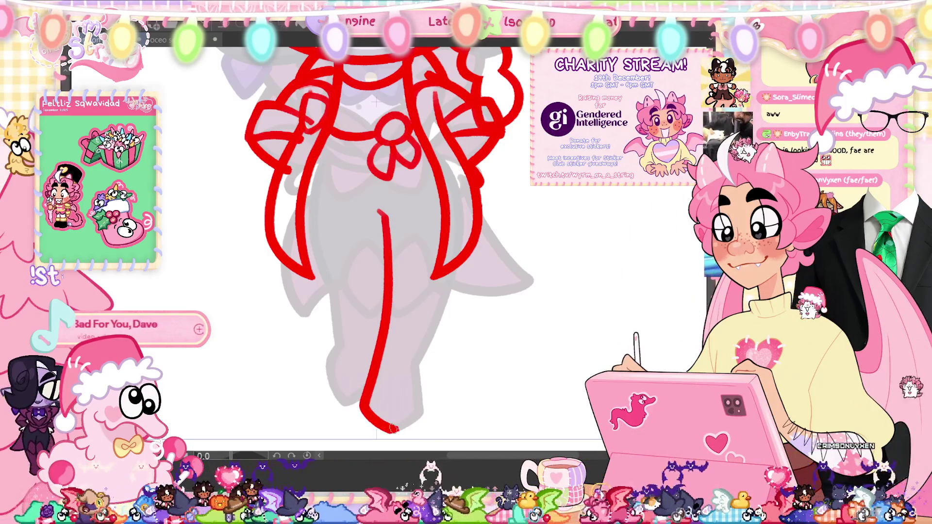
drag(401, 431, 416, 376)
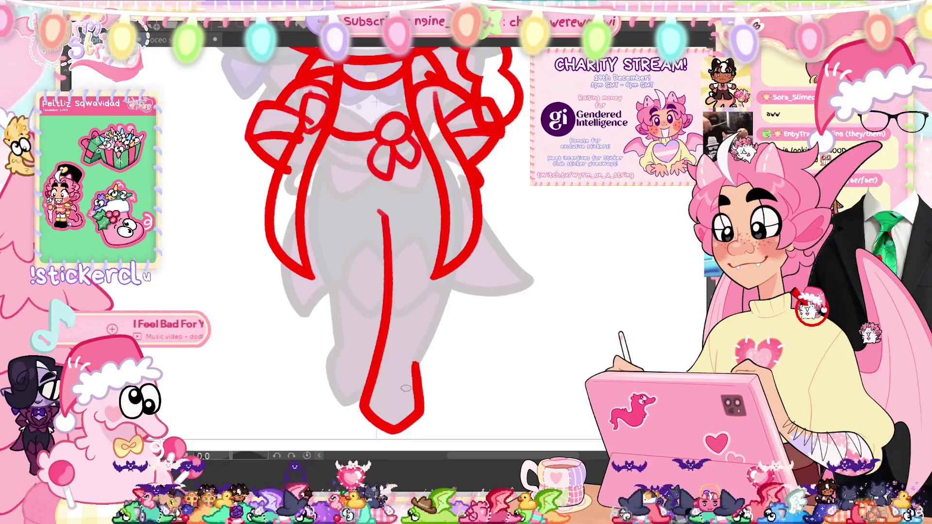
Step: Outline the other side of the leg, a second leg line, and a line across the waist
drag(416, 358, 442, 148)
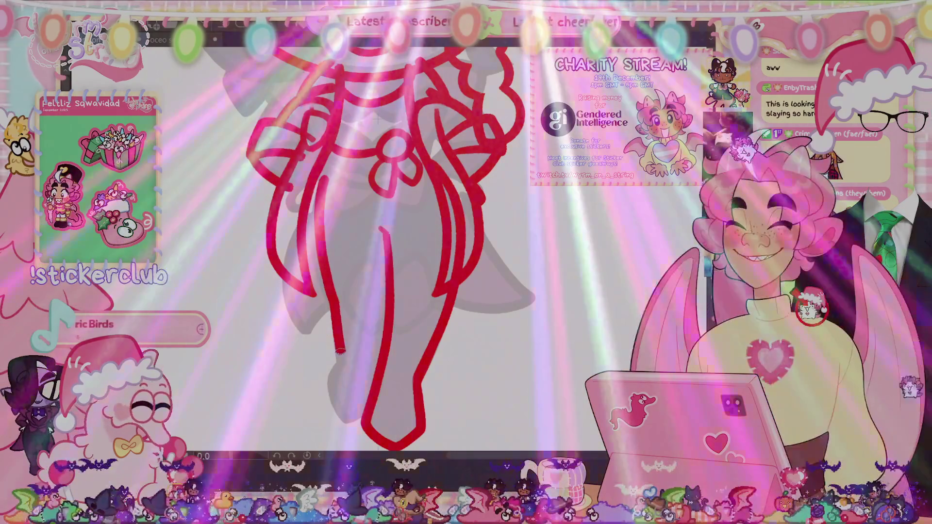
mouse_move(323, 180)
mouse_down()
mouse_move(343, 360)
mouse_move(328, 389)
mouse_move(366, 419)
mouse_up()
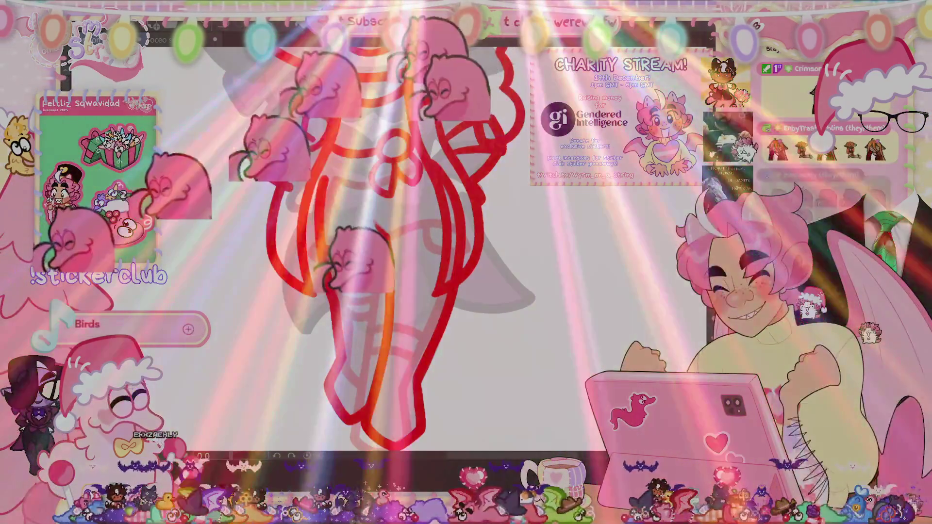
drag(326, 248, 388, 243)
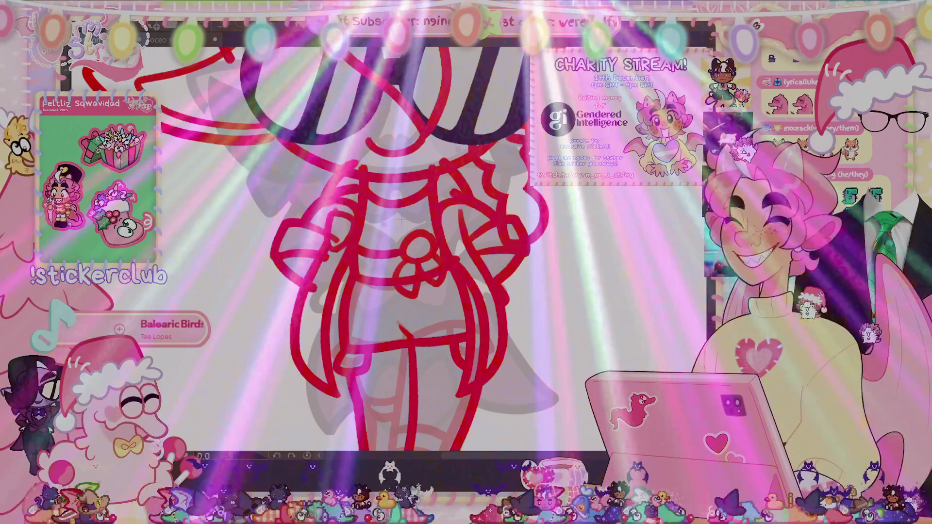
Step: Draw a knee line across the leg, redraw it slightly higher, and start deleting the current layer
key(ctrl+0)
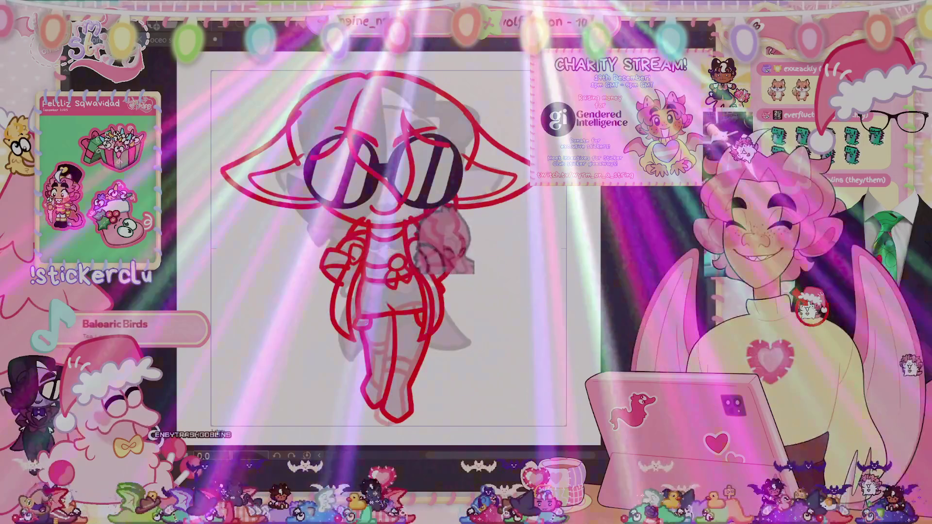
scroll(369, 233, up, 3)
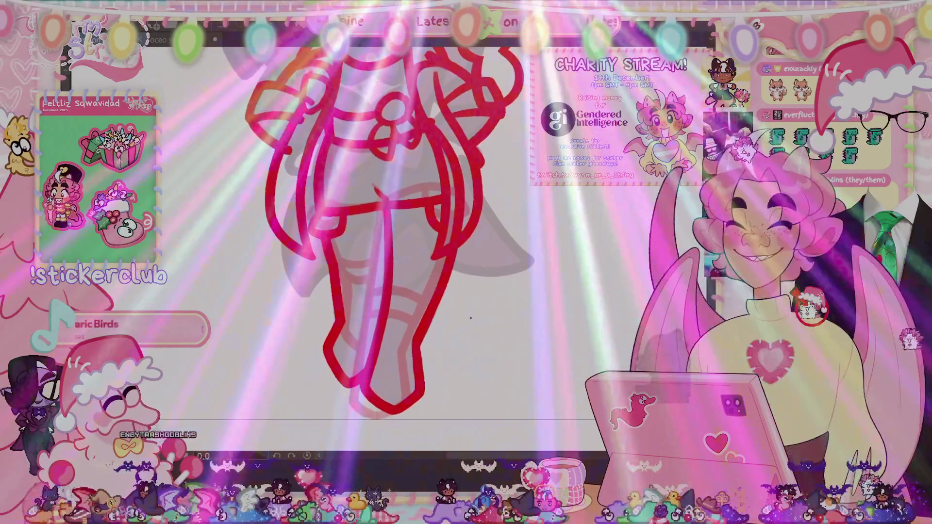
drag(386, 311, 434, 303)
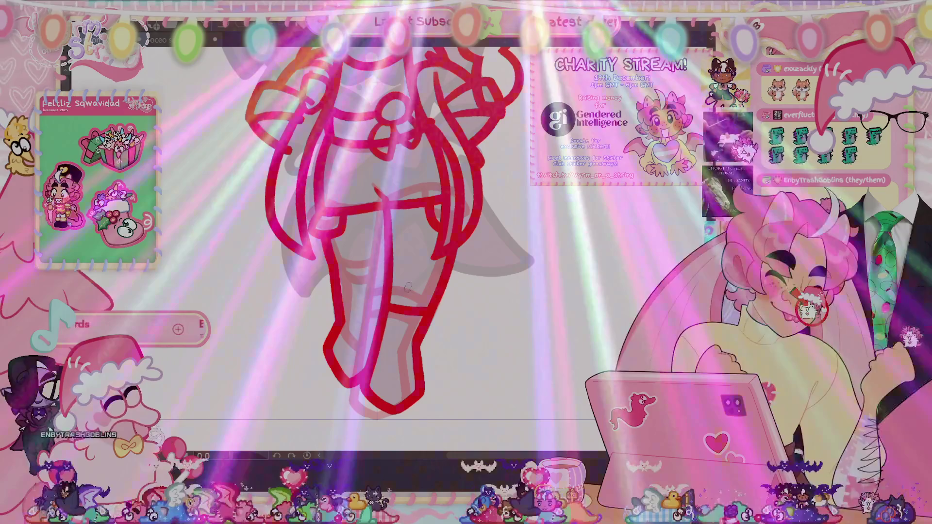
key(ctrl+z)
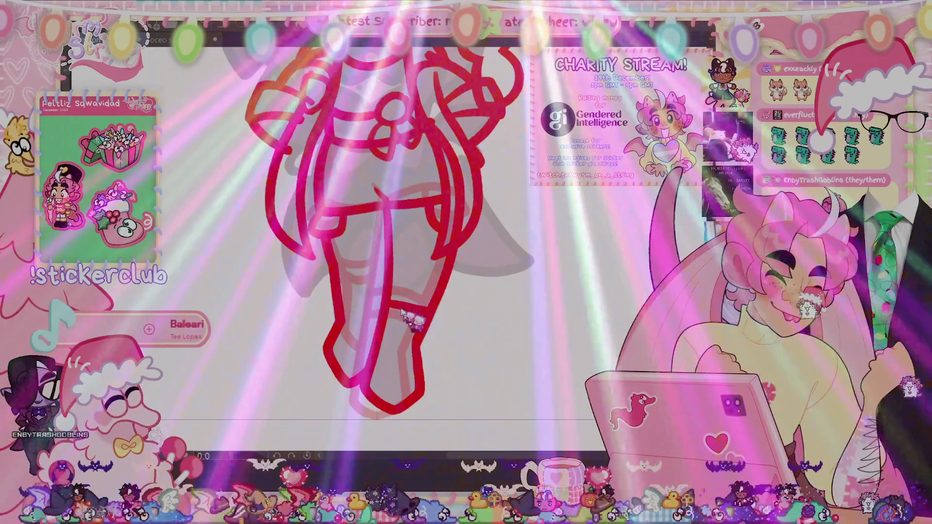
key(ctrl+z)
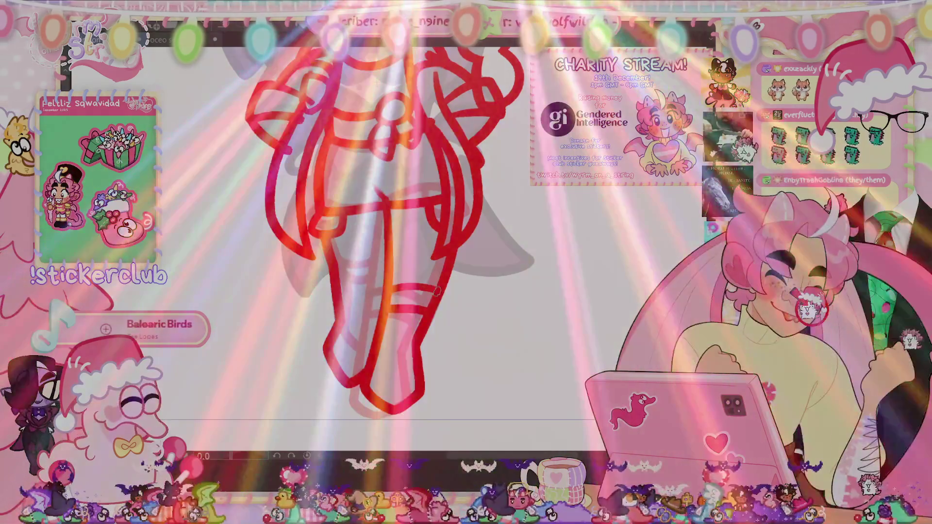
drag(437, 286, 397, 288)
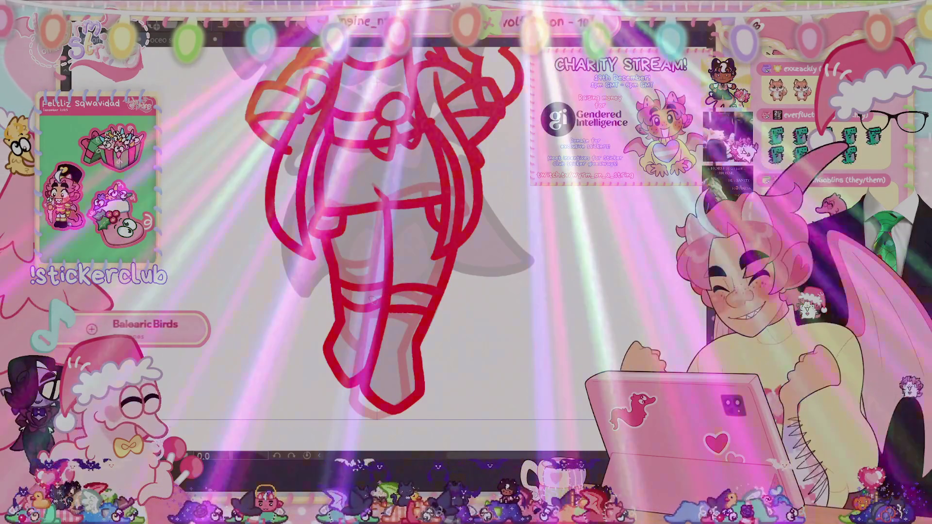
key(Delete)
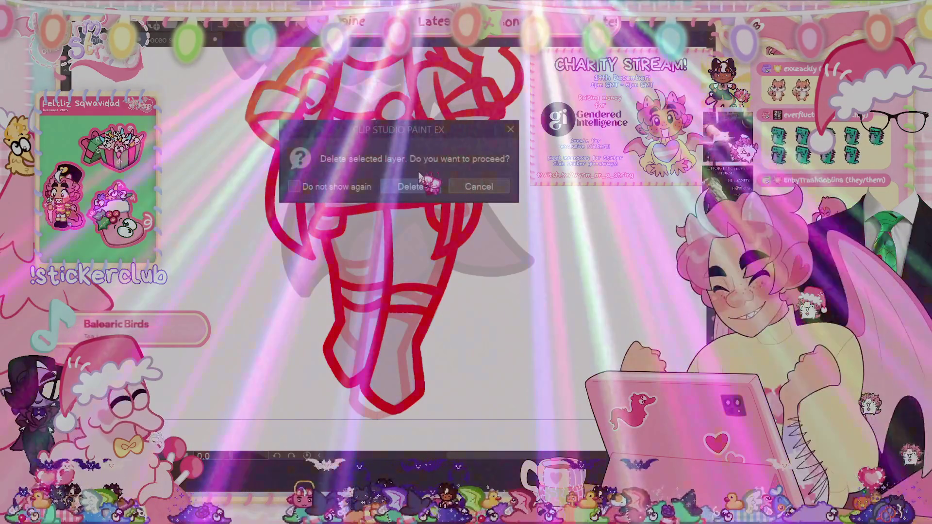
Step: Confirm the layer deletion and fit the whole drawing in the window
click(415, 186)
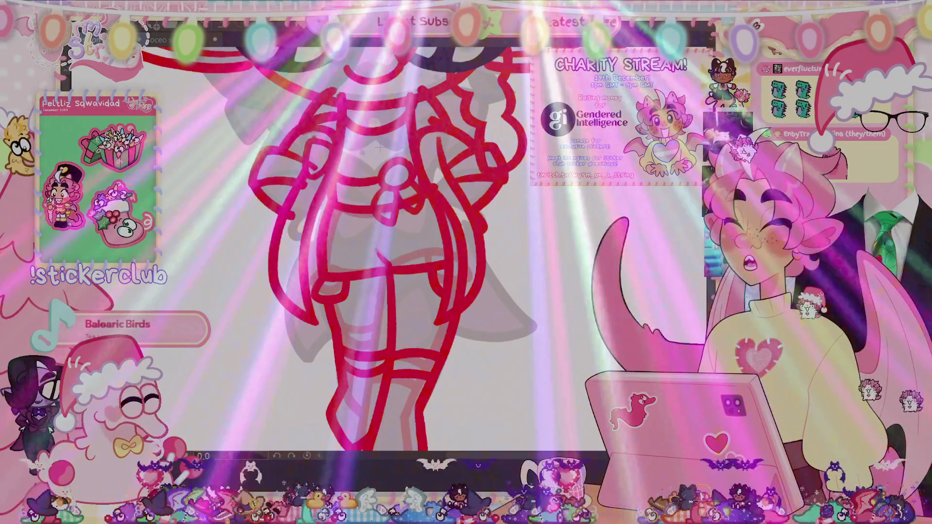
key(ctrl+0)
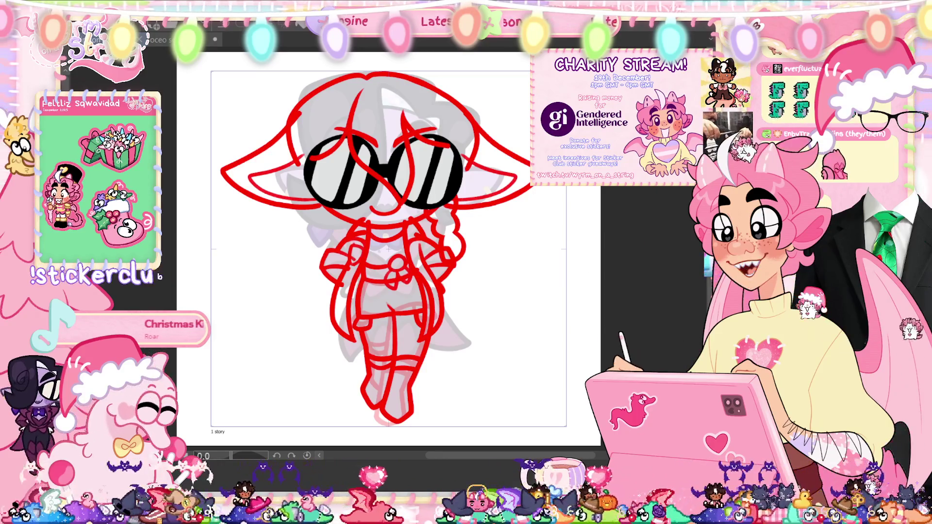
Step: Delete the grey sketch layer, toggling the reference to compare the line art
key(v)
key(v)
key(v)
key(v)
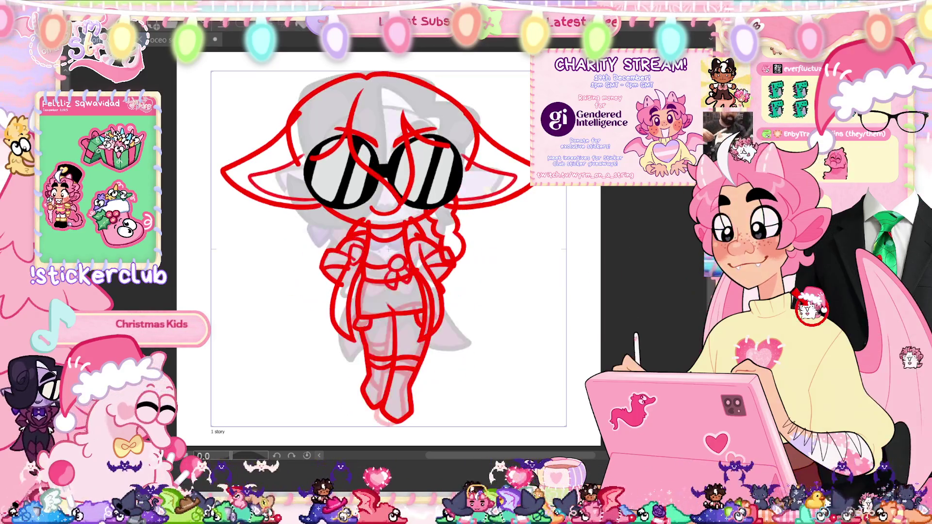
key(Delete)
key(Return)
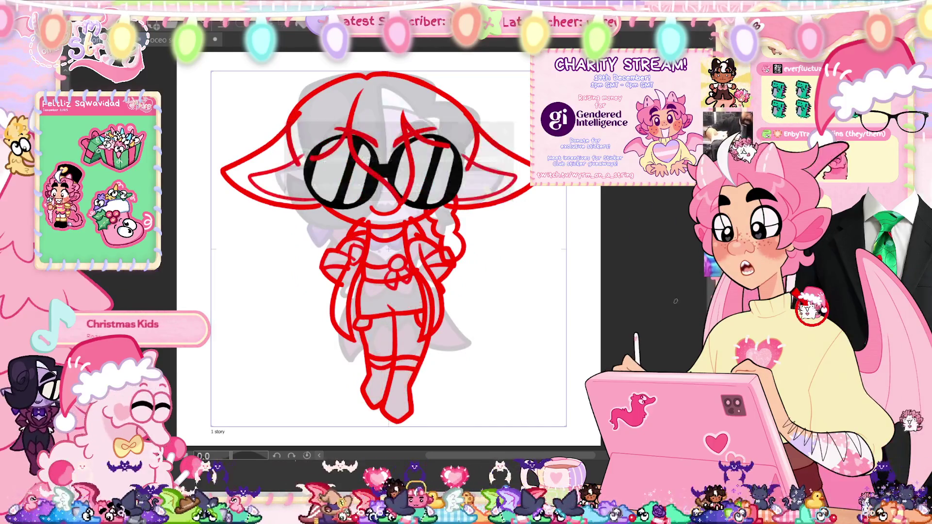
key(v)
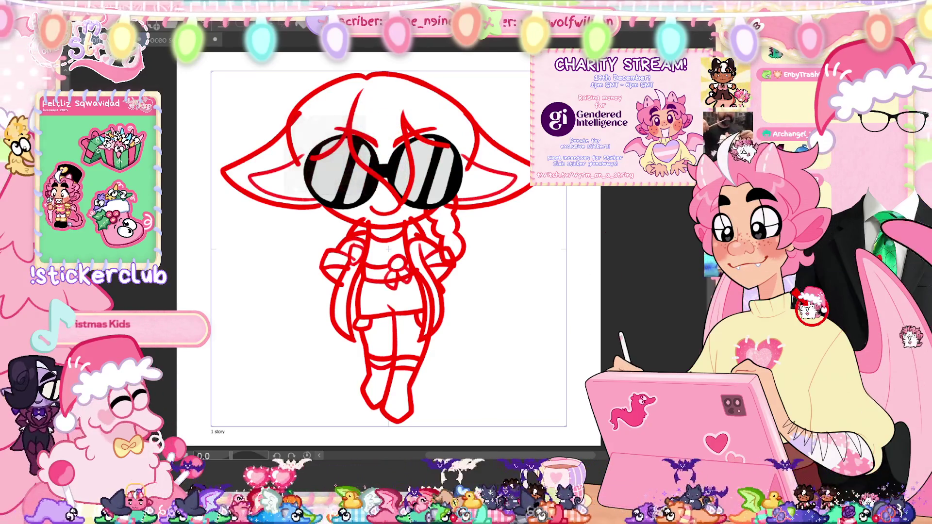
Step: Step ahead two frames and transform the mid-body line art, comparing it with neighbouring frames
key(Right)
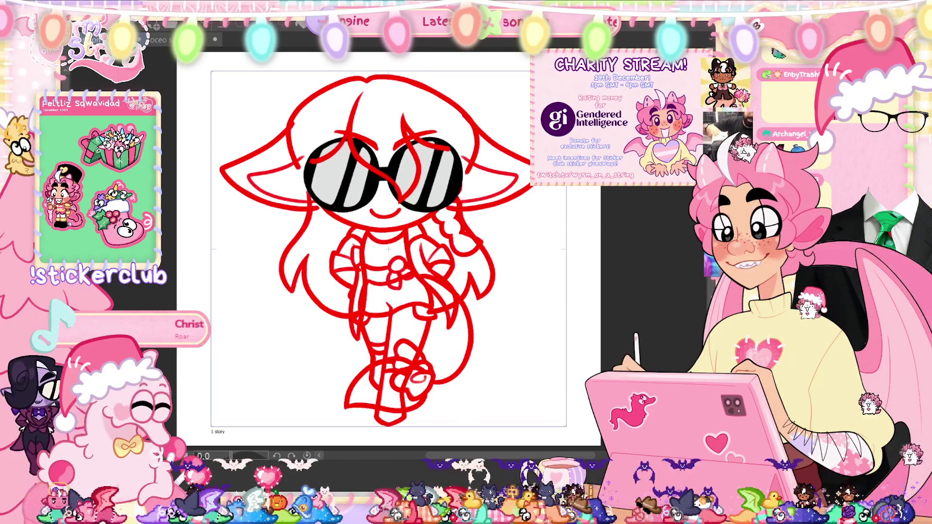
key(Right)
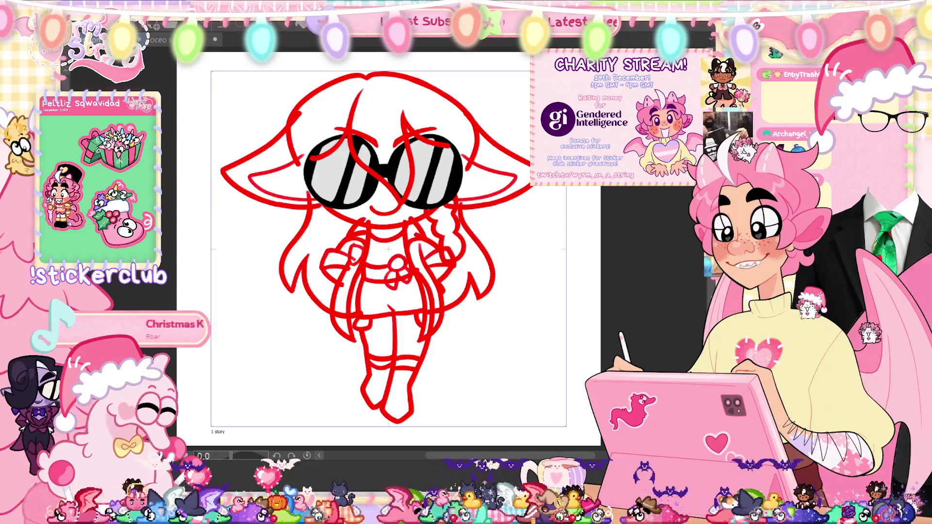
key(ctrl+t)
click(363, 342)
key(Right)
key(Left)
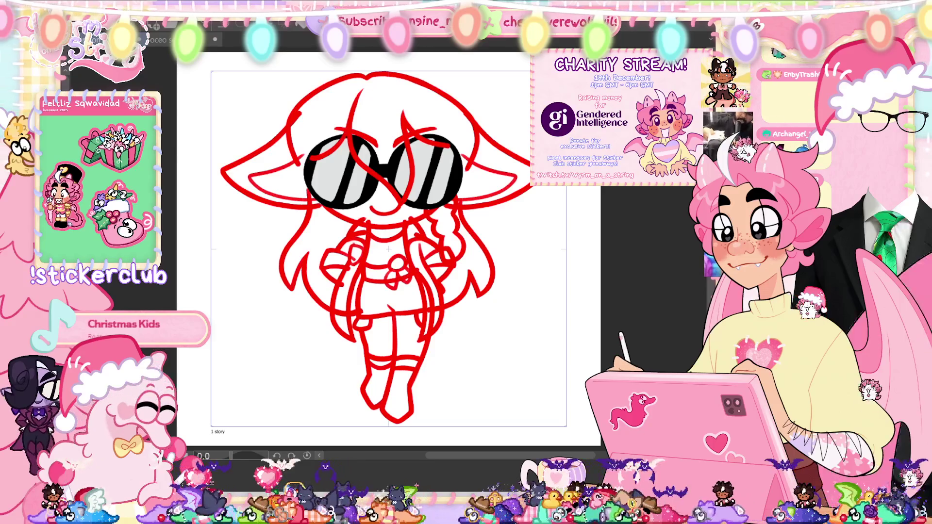
Step: Cut the lower side hair from this frame and push the pale pink hair's right side outward
key(Delete)
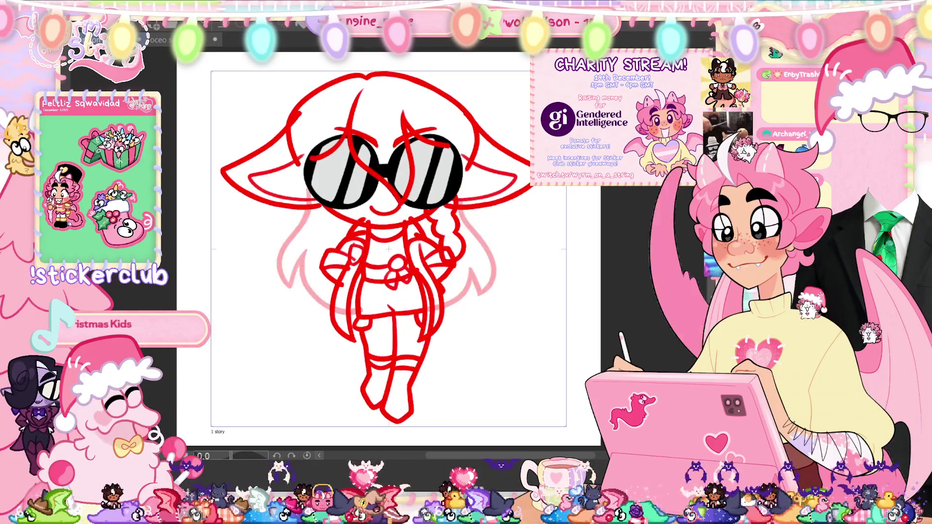
drag(476, 289, 487, 292)
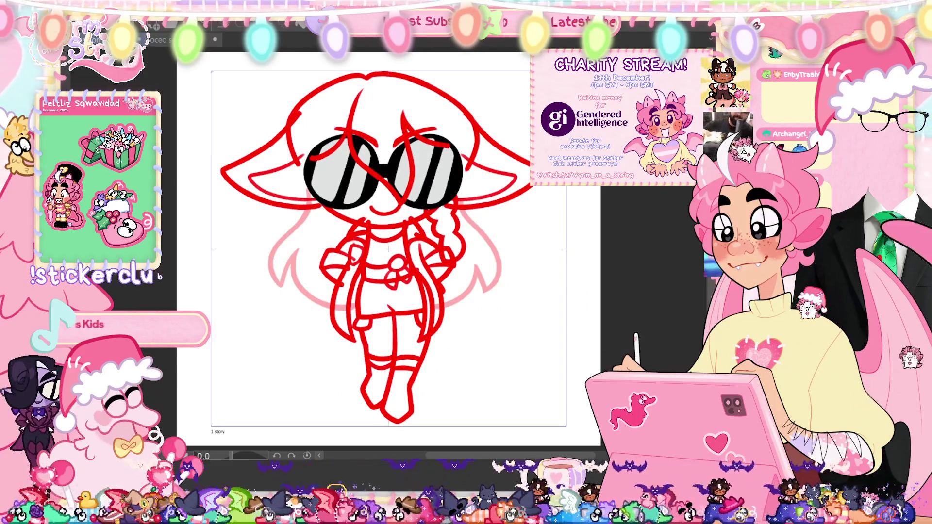
scroll(282, 199, up, 3)
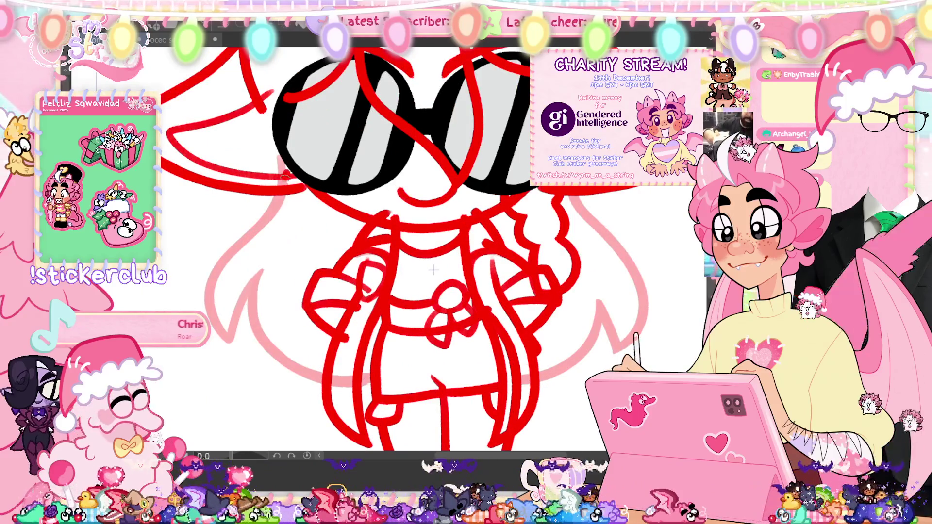
Step: Redraw the left side hair from the glasses down to its tip, retrying strokes
drag(287, 174, 204, 296)
drag(282, 182, 199, 296)
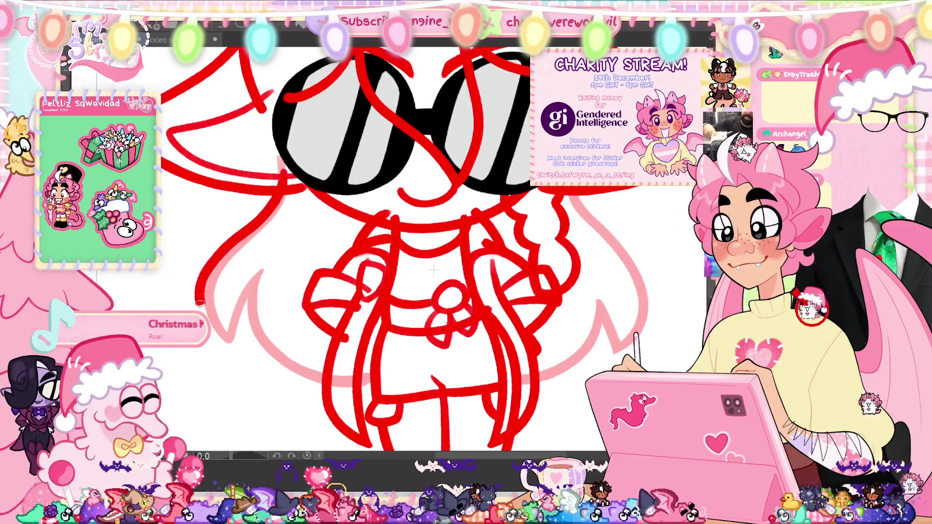
key(ctrl+z)
key(ctrl+z)
mouse_move(281, 170)
mouse_down()
mouse_move(206, 287)
mouse_move(257, 282)
mouse_up()
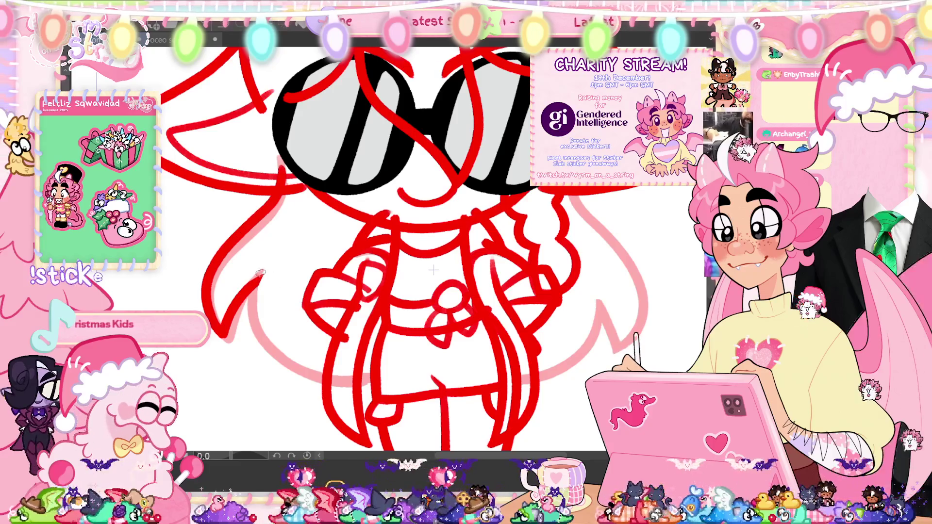
mouse_move(268, 273)
mouse_down()
mouse_move(292, 381)
mouse_move(311, 346)
mouse_up()
key(ctrl+z)
mouse_move(266, 275)
mouse_down()
mouse_move(262, 311)
mouse_move(311, 381)
mouse_move(260, 301)
mouse_move(311, 381)
mouse_up()
key(ctrl+z)
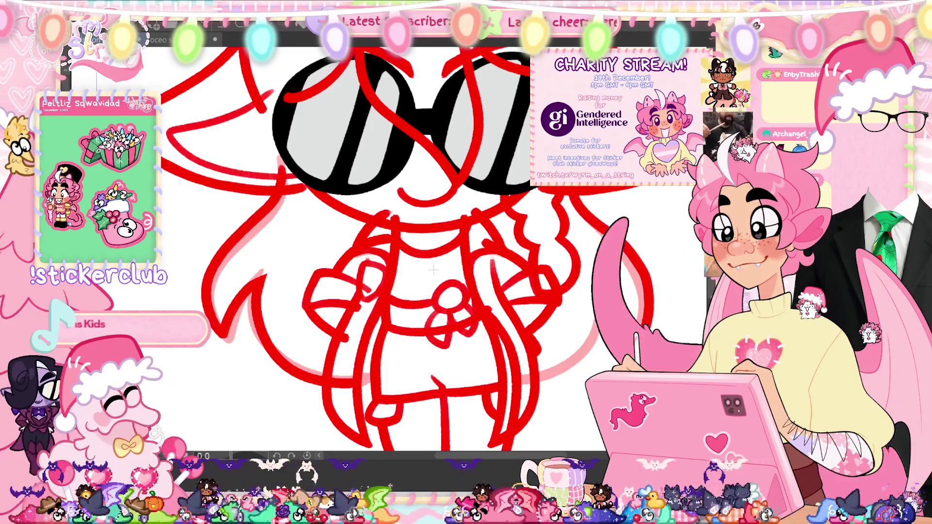
Step: Outline the right side hair with upper and lower strokes, then fit the page to the window
key(ctrl+z)
key(ctrl+z)
drag(595, 299, 610, 317)
drag(584, 196, 626, 335)
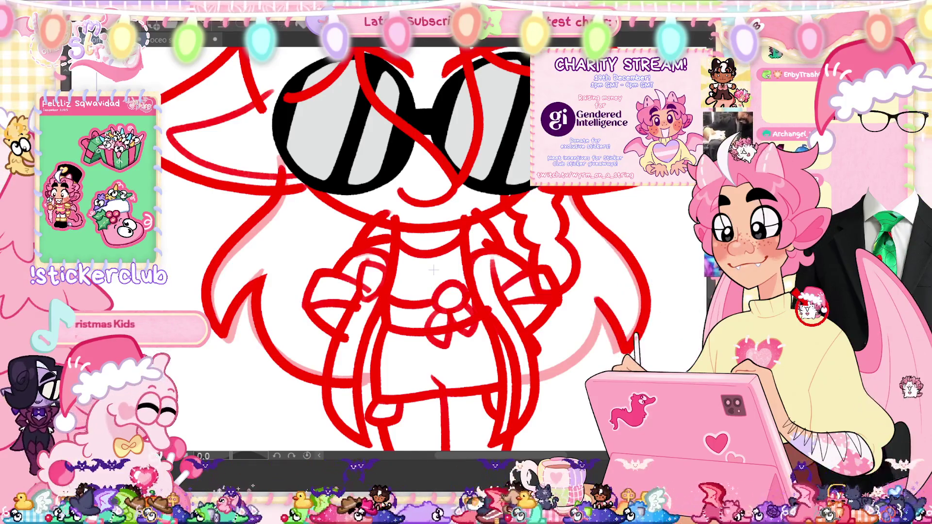
drag(599, 298, 544, 376)
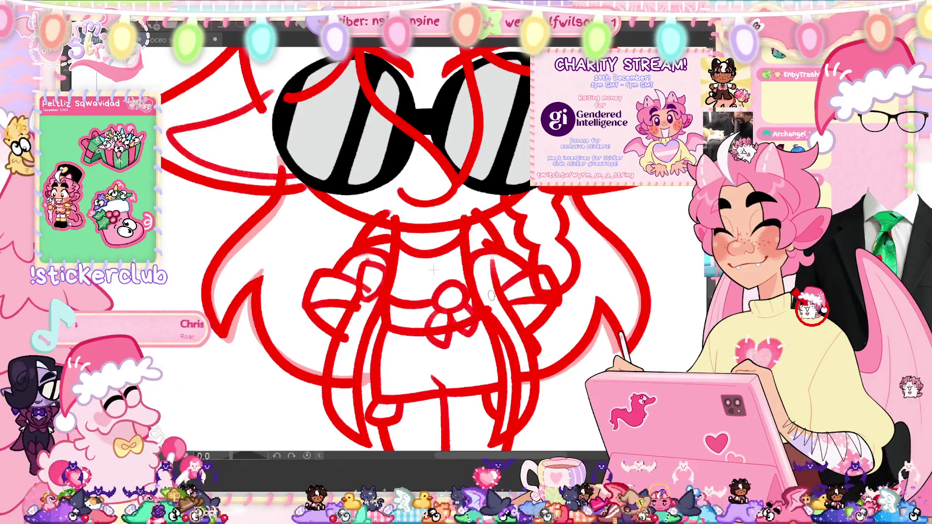
key(ctrl+0)
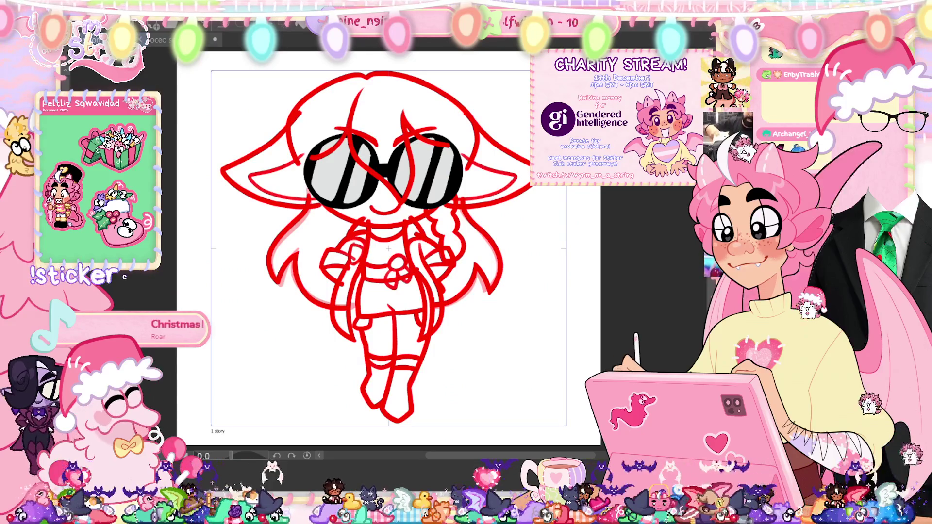
Step: Delete the spare layer and switch to a different animation frame
click(663, 342)
key(Return)
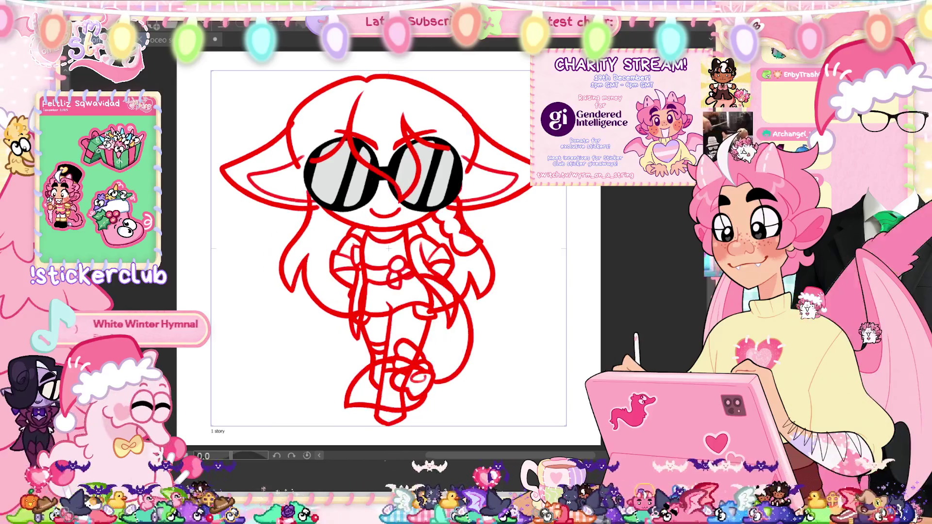
key(Delete)
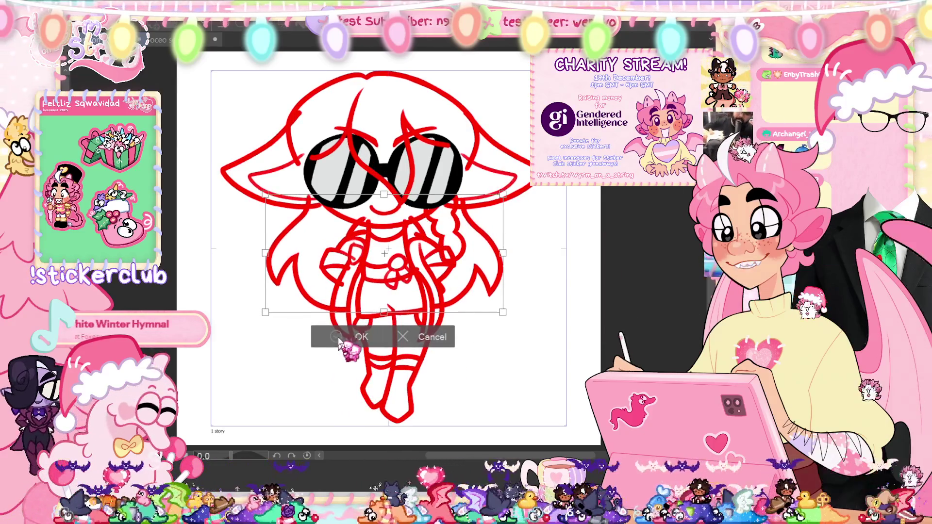
key(Return)
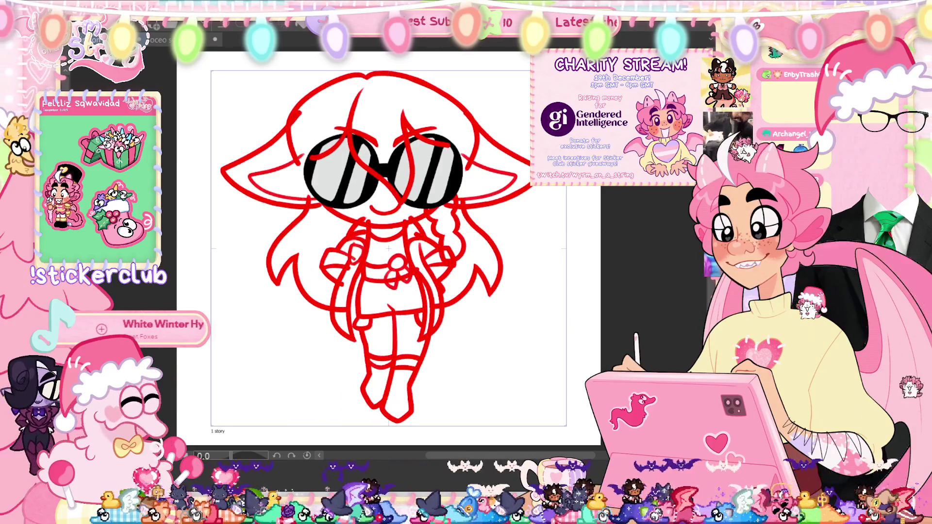
Step: Lasso-select the area left of the character and apply a Free Transform to it
drag(376, 209, 382, 244)
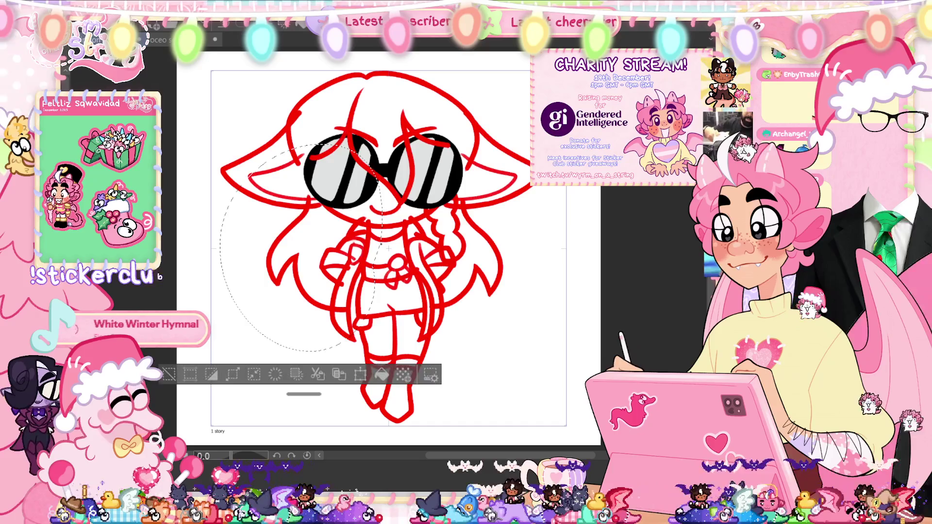
key(ctrl+t)
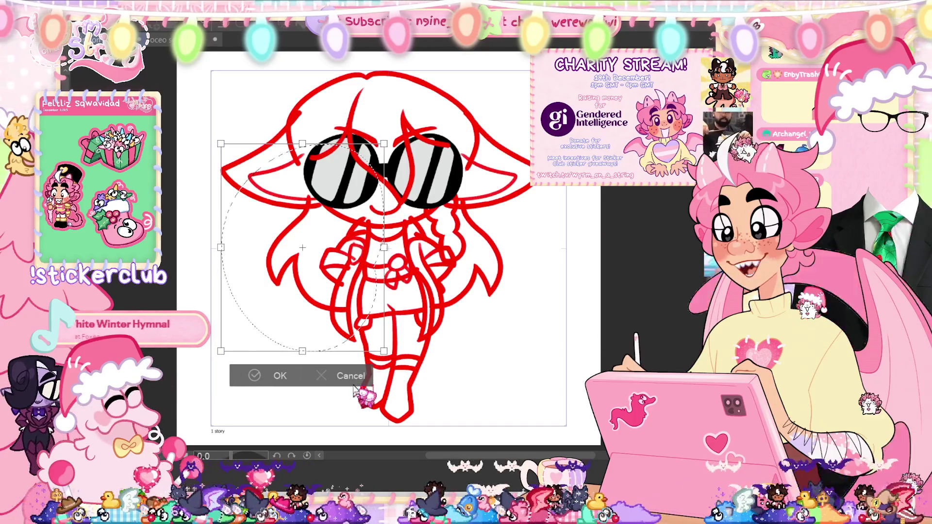
click(360, 379)
key(ctrl+t)
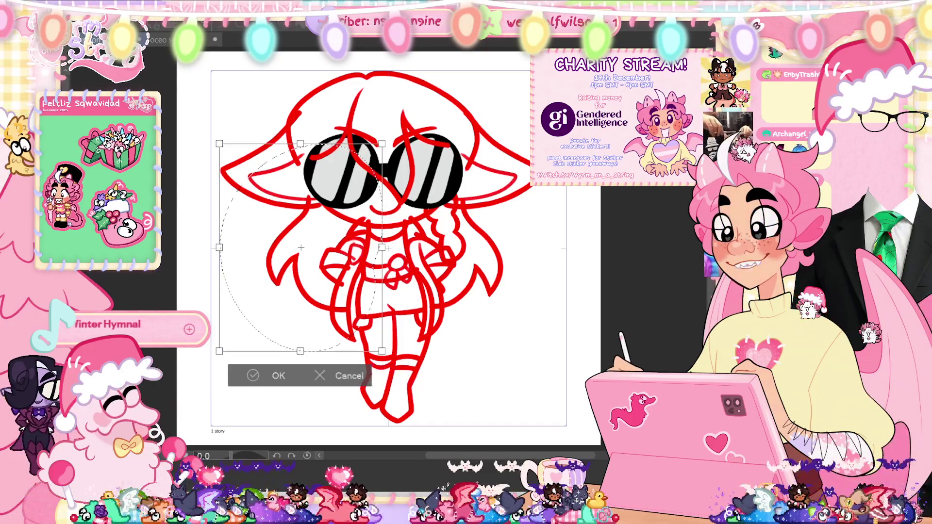
click(275, 374)
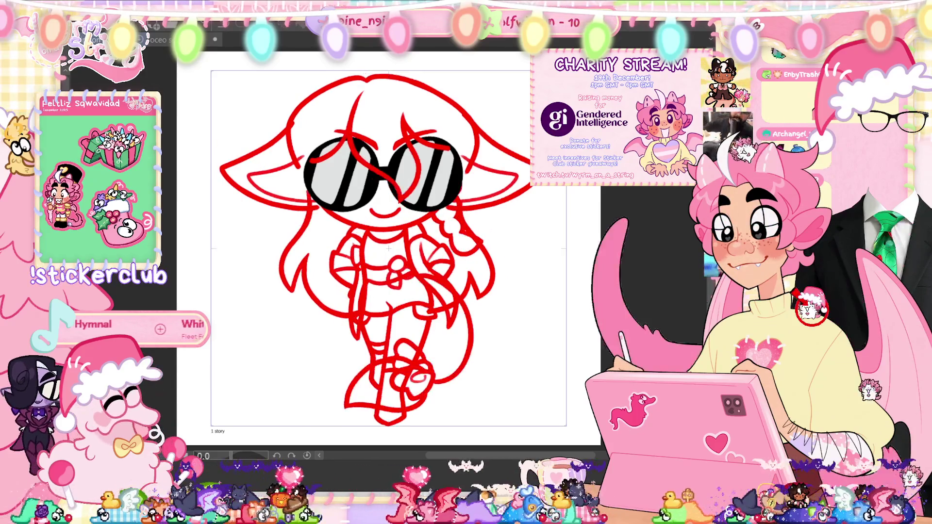